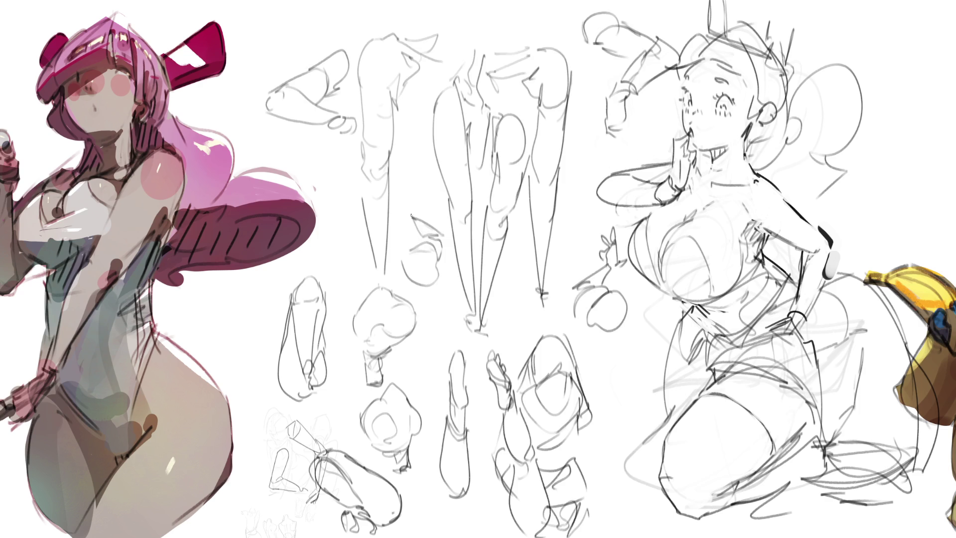
# - Add a few small pencil strokes to the limb studies in the middle of the sheet
pyautogui.moveTo(409, 207); pyautogui.dragTo(415, 221)
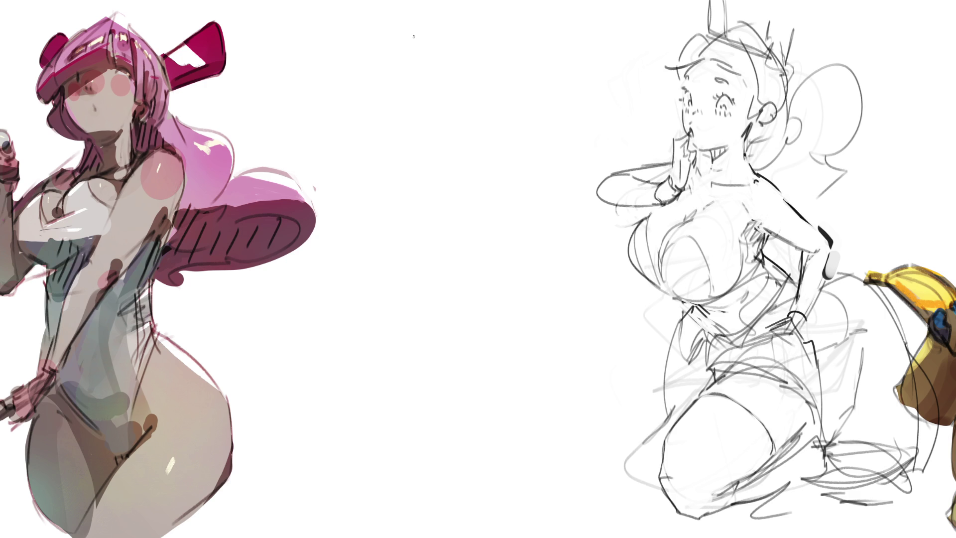
# - Sketch the new figure's head outline, jaw loop, back of head and neck in the blank middle
pyautogui.moveTo(413, 36)
pyautogui.mouseDown()
pyautogui.moveTo(406, 75)
pyautogui.moveTo(430, 23)
pyautogui.moveTo(461, 55)
pyautogui.moveTo(410, 98)
pyautogui.mouseUp()
pyautogui.moveTo(451, 58)
pyautogui.mouseDown()
pyautogui.moveTo(450, 94)
pyautogui.moveTo(438, 83)
pyautogui.moveTo(468, 42)
pyautogui.moveTo(454, 61)
pyautogui.moveTo(428, 40)
pyautogui.moveTo(403, 65)
pyautogui.moveTo(409, 103)
pyautogui.moveTo(443, 70)
pyautogui.moveTo(409, 98)
pyautogui.moveTo(421, 101)
pyautogui.moveTo(404, 97)
pyautogui.moveTo(427, 95)
pyautogui.mouseUp()
pyautogui.moveTo(455, 68)
pyautogui.mouseDown()
pyautogui.moveTo(423, 103)
pyautogui.moveTo(465, 107)
pyautogui.moveTo(434, 127)
pyautogui.mouseUp()
pyautogui.moveTo(452, 72)
pyautogui.mouseDown()
pyautogui.moveTo(434, 111)
pyautogui.moveTo(462, 112)
pyautogui.mouseUp()
pyautogui.moveTo(461, 111); pyautogui.dragTo(436, 126)
pyautogui.moveTo(452, 111)
pyautogui.mouseDown()
pyautogui.moveTo(458, 83)
pyautogui.moveTo(464, 103)
pyautogui.moveTo(455, 113)
pyautogui.mouseUp()
pyautogui.moveTo(454, 72)
pyautogui.mouseDown()
pyautogui.moveTo(468, 93)
pyautogui.moveTo(478, 58)
pyautogui.mouseUp()
pyautogui.moveTo(428, 22)
pyautogui.mouseDown()
pyautogui.moveTo(482, 65)
pyautogui.moveTo(482, 81)
pyautogui.mouseUp()
pyautogui.moveTo(482, 79); pyautogui.dragTo(471, 88)
pyautogui.moveTo(473, 83); pyautogui.dragTo(443, 117)
pyautogui.moveTo(440, 116); pyautogui.dragTo(432, 132)
pyautogui.moveTo(463, 114); pyautogui.dragTo(468, 138)
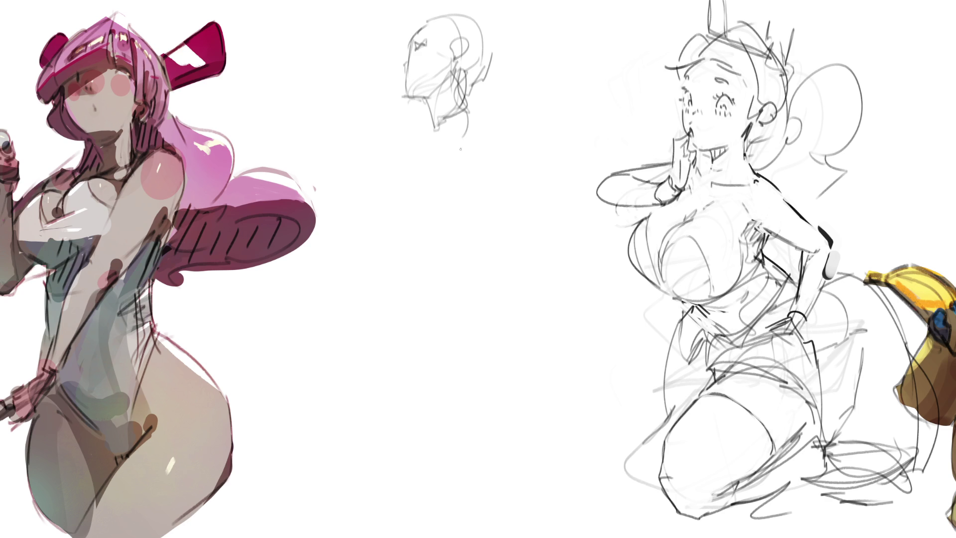
pyautogui.moveTo(460, 99)
pyautogui.mouseDown()
pyautogui.moveTo(448, 114)
pyautogui.moveTo(454, 135)
pyautogui.moveTo(469, 117)
pyautogui.mouseUp()
pyautogui.moveTo(468, 91)
pyautogui.mouseDown()
pyautogui.moveTo(448, 119)
pyautogui.moveTo(466, 90)
pyautogui.mouseUp()
pyautogui.moveTo(465, 87)
pyautogui.mouseDown()
pyautogui.moveTo(502, 151)
pyautogui.moveTo(500, 193)
pyautogui.mouseUp()
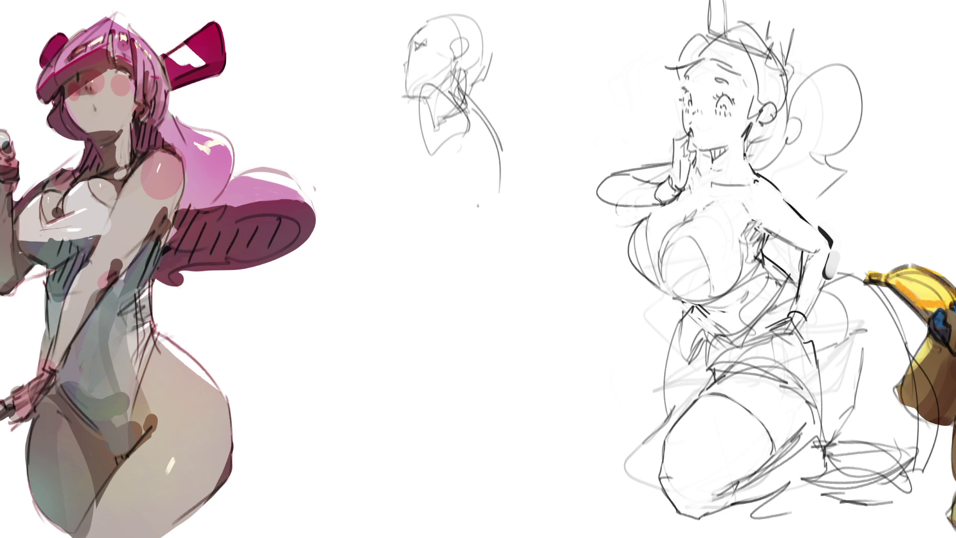
# - Rough in the shoulder, body, arm and chest lines below the head
pyautogui.moveTo(429, 161); pyautogui.dragTo(467, 219)
pyautogui.moveTo(476, 139)
pyautogui.mouseDown()
pyautogui.moveTo(498, 192)
pyautogui.moveTo(468, 189)
pyautogui.moveTo(425, 265)
pyautogui.mouseUp()
pyautogui.moveTo(491, 211)
pyautogui.mouseDown()
pyautogui.moveTo(502, 203)
pyautogui.moveTo(410, 281)
pyautogui.moveTo(414, 259)
pyautogui.moveTo(398, 285)
pyautogui.moveTo(416, 201)
pyautogui.mouseUp()
pyautogui.moveTo(421, 165)
pyautogui.mouseDown()
pyautogui.moveTo(432, 188)
pyautogui.moveTo(404, 208)
pyautogui.moveTo(470, 196)
pyautogui.mouseUp()
pyautogui.moveTo(492, 149)
pyautogui.mouseDown()
pyautogui.moveTo(460, 260)
pyautogui.moveTo(418, 307)
pyautogui.moveTo(483, 297)
pyautogui.moveTo(491, 242)
pyautogui.moveTo(497, 311)
pyautogui.moveTo(472, 321)
pyautogui.mouseUp()
# - Sweep in the torso and hip arc, buttock curve and long leg lines down to the foot
pyautogui.moveTo(447, 261)
pyautogui.mouseDown()
pyautogui.moveTo(412, 330)
pyautogui.moveTo(519, 356)
pyautogui.moveTo(465, 386)
pyautogui.mouseUp()
pyautogui.moveTo(442, 380); pyautogui.dragTo(493, 391)
pyautogui.moveTo(485, 285)
pyautogui.mouseDown()
pyautogui.moveTo(483, 275)
pyautogui.moveTo(577, 385)
pyautogui.moveTo(535, 398)
pyautogui.mouseUp()
pyautogui.moveTo(535, 398)
pyautogui.mouseDown()
pyautogui.moveTo(578, 410)
pyautogui.moveTo(595, 499)
pyautogui.mouseUp()
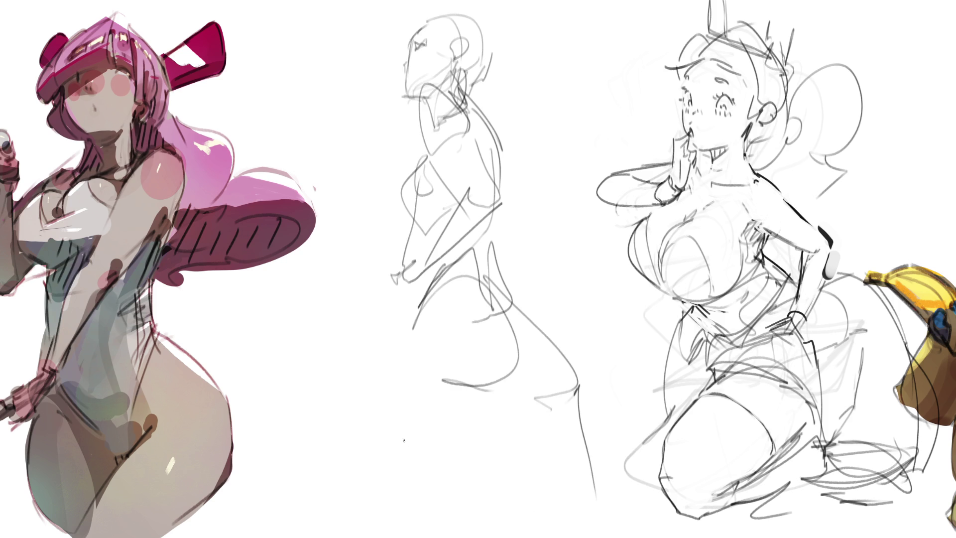
pyautogui.moveTo(409, 328)
pyautogui.mouseDown()
pyautogui.moveTo(386, 360)
pyautogui.moveTo(475, 536)
pyautogui.mouseUp()
pyautogui.moveTo(517, 436); pyautogui.dragTo(500, 536)
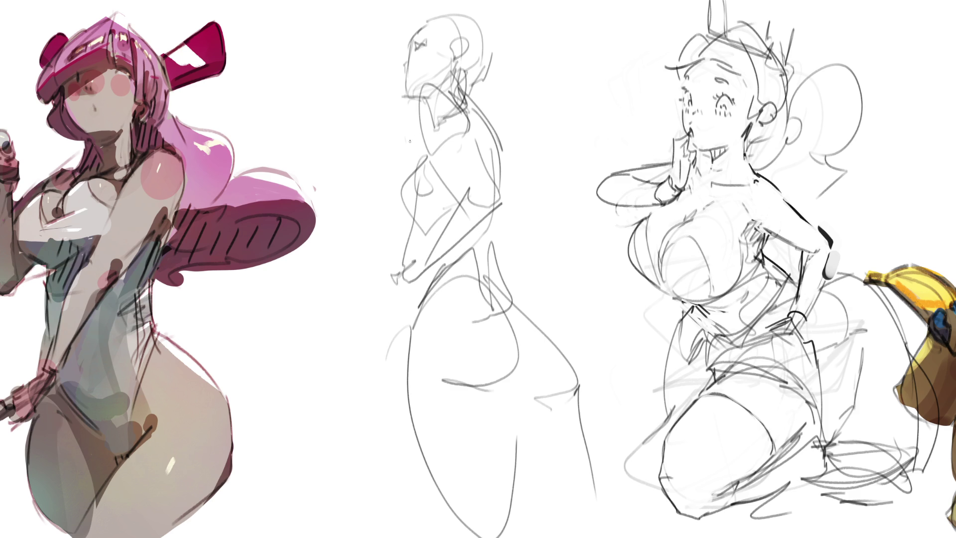
# - Draw the back curve from neck to waist and loop in the hand and forearm
pyautogui.moveTo(473, 97); pyautogui.dragTo(579, 254)
pyautogui.moveTo(527, 214)
pyautogui.mouseDown()
pyautogui.moveTo(612, 298)
pyautogui.moveTo(591, 215)
pyautogui.moveTo(622, 301)
pyautogui.mouseUp()
pyautogui.moveTo(602, 250)
pyautogui.mouseDown()
pyautogui.moveTo(576, 228)
pyautogui.moveTo(610, 238)
pyautogui.moveTo(608, 292)
pyautogui.mouseUp()
pyautogui.moveTo(403, 285)
pyautogui.mouseDown()
pyautogui.moveTo(385, 322)
pyautogui.moveTo(402, 357)
pyautogui.mouseUp()
pyautogui.moveTo(378, 309); pyautogui.dragTo(577, 391)
# - Draw and reinforce a diagonal double line across the hips, refining the hand
pyautogui.moveTo(433, 349)
pyautogui.mouseDown()
pyautogui.moveTo(386, 329)
pyautogui.moveTo(516, 294)
pyautogui.moveTo(582, 386)
pyautogui.mouseUp()
pyautogui.moveTo(523, 377); pyautogui.dragTo(531, 386)
pyautogui.moveTo(535, 384); pyautogui.dragTo(582, 396)
pyautogui.moveTo(560, 352); pyautogui.dragTo(588, 383)
pyautogui.moveTo(555, 346)
pyautogui.mouseDown()
pyautogui.moveTo(585, 374)
pyautogui.moveTo(508, 282)
pyautogui.mouseUp()
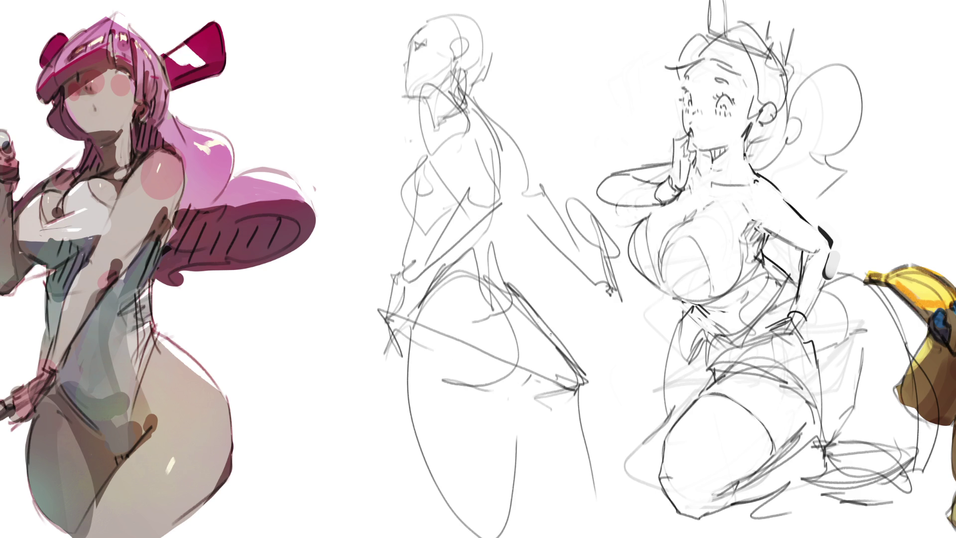
pyautogui.moveTo(540, 316); pyautogui.dragTo(568, 363)
pyautogui.moveTo(389, 322)
pyautogui.mouseDown()
pyautogui.moveTo(402, 365)
pyautogui.moveTo(458, 262)
pyautogui.mouseUp()
pyautogui.moveTo(441, 259); pyautogui.dragTo(442, 273)
# - Add chest, arm, neck and back strokes to the middle figure
pyautogui.moveTo(423, 148); pyautogui.dragTo(401, 213)
pyautogui.moveTo(435, 154); pyautogui.dragTo(419, 183)
pyautogui.moveTo(460, 110); pyautogui.dragTo(460, 129)
pyautogui.moveTo(460, 106); pyautogui.dragTo(477, 143)
pyautogui.moveTo(456, 74)
pyautogui.mouseDown()
pyautogui.moveTo(483, 99)
pyautogui.moveTo(477, 91)
pyautogui.mouseUp()
# - Arc hair over and behind the head, and draw a glasses line across the eyes
pyautogui.moveTo(428, 54); pyautogui.dragTo(455, 59)
pyautogui.moveTo(406, 25)
pyautogui.mouseDown()
pyautogui.moveTo(432, 7)
pyautogui.moveTo(503, 80)
pyautogui.mouseUp()
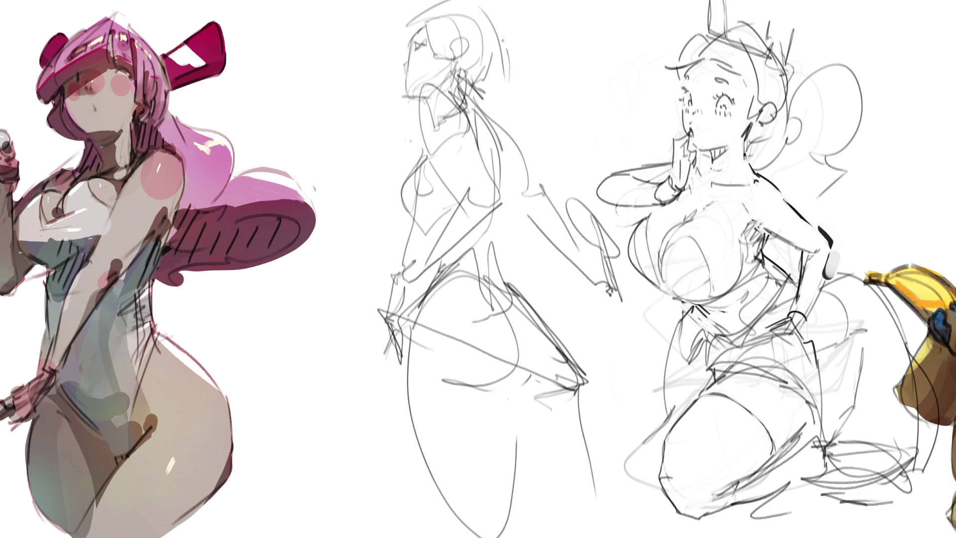
pyautogui.moveTo(498, 35)
pyautogui.mouseDown()
pyautogui.moveTo(495, 101)
pyautogui.moveTo(517, 134)
pyautogui.mouseUp()
pyautogui.moveTo(414, 112); pyautogui.dragTo(413, 129)
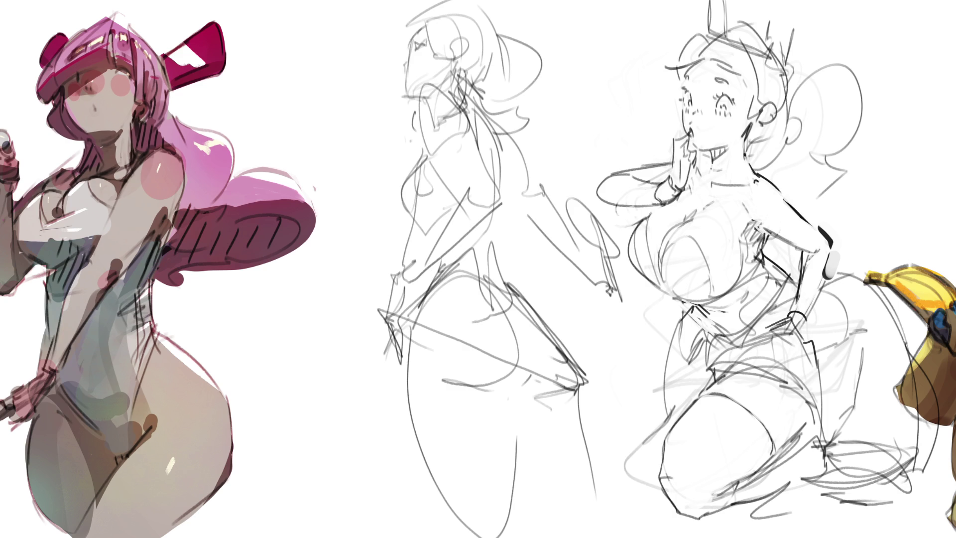
pyautogui.moveTo(452, 41)
pyautogui.mouseDown()
pyautogui.moveTo(406, 44)
pyautogui.moveTo(400, 64)
pyautogui.moveTo(453, 39)
pyautogui.moveTo(409, 52)
pyautogui.moveTo(404, 76)
pyautogui.mouseUp()
# - Replace the glasses stroke with a rectangular lens outline and refine the top of the head
pyautogui.hotkey('ctrl', 'z')
pyautogui.hotkey('ctrl', 'z')
pyautogui.hotkey('ctrl', 'z')
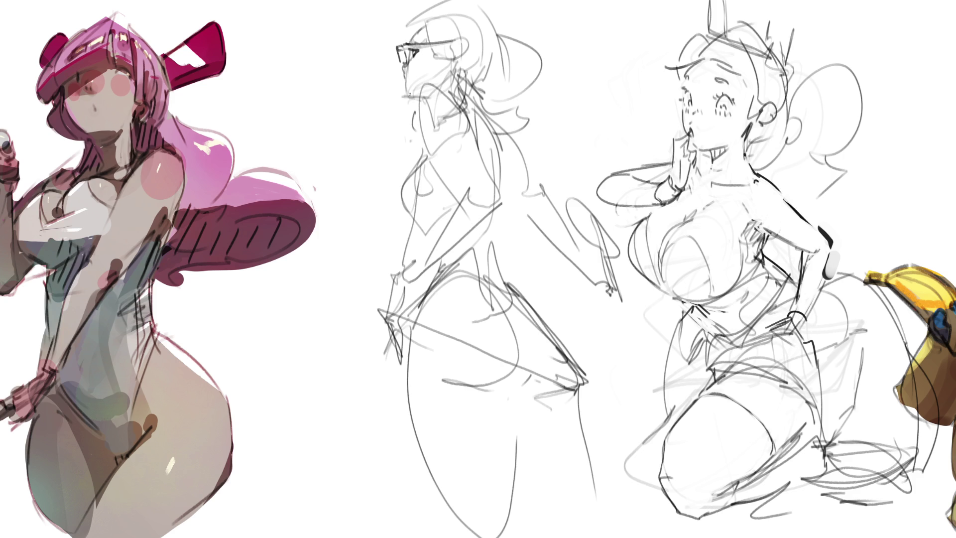
pyautogui.moveTo(414, 38); pyautogui.dragTo(411, 44)
pyautogui.moveTo(411, 18)
pyautogui.mouseDown()
pyautogui.moveTo(393, 39)
pyautogui.moveTo(409, 44)
pyautogui.moveTo(423, 72)
pyautogui.moveTo(457, 69)
pyautogui.mouseUp()
pyautogui.moveTo(456, 46); pyautogui.dragTo(456, 73)
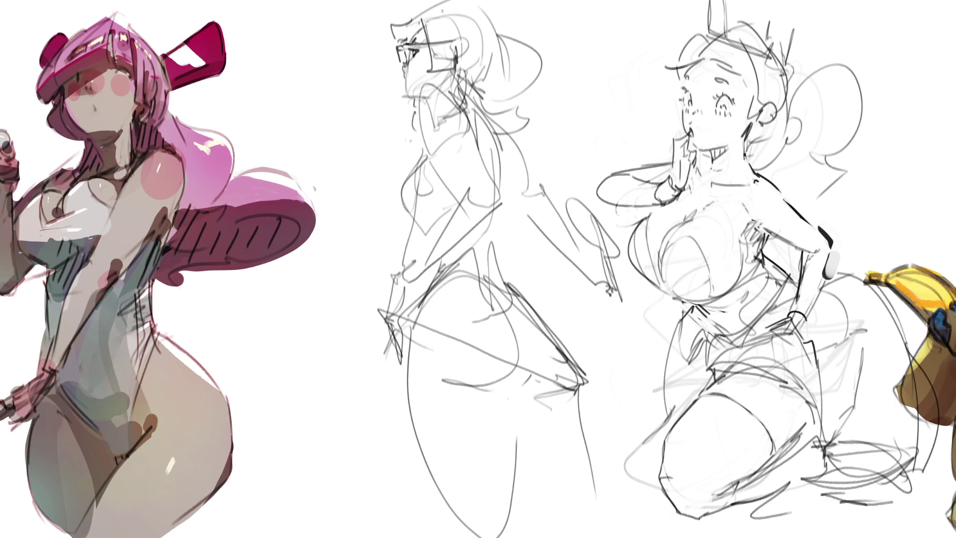
pyautogui.moveTo(455, 13); pyautogui.dragTo(447, 65)
pyautogui.moveTo(453, 30)
pyautogui.mouseDown()
pyautogui.moveTo(466, 38)
pyautogui.moveTo(464, 59)
pyautogui.mouseUp()
pyautogui.moveTo(404, 12); pyautogui.dragTo(435, 1)
# - Draw a hair bun at the back of the head and define the chin
pyautogui.moveTo(504, 2); pyautogui.dragTo(504, 60)
pyautogui.moveTo(504, 20); pyautogui.dragTo(515, 67)
pyautogui.moveTo(504, 65); pyautogui.dragTo(476, 90)
pyautogui.moveTo(512, 48)
pyautogui.mouseDown()
pyautogui.moveTo(488, 126)
pyautogui.moveTo(515, 129)
pyautogui.mouseUp()
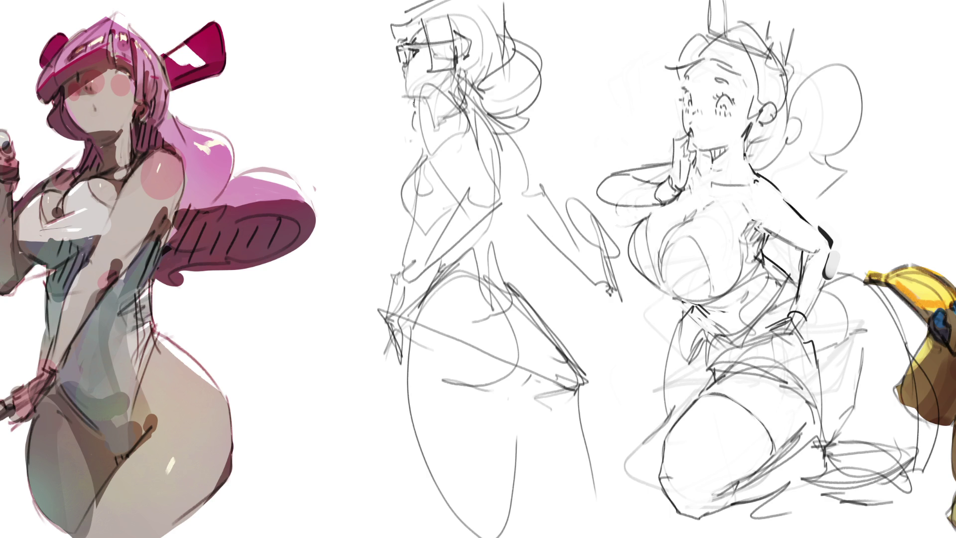
pyautogui.moveTo(412, 107); pyautogui.dragTo(401, 131)
# - Close the leg-line gap, strengthen the front body contour and hatch the torso and hip
pyautogui.moveTo(508, 387); pyautogui.dragTo(516, 435)
pyautogui.moveTo(423, 146); pyautogui.dragTo(397, 291)
pyautogui.moveTo(416, 221); pyautogui.dragTo(409, 273)
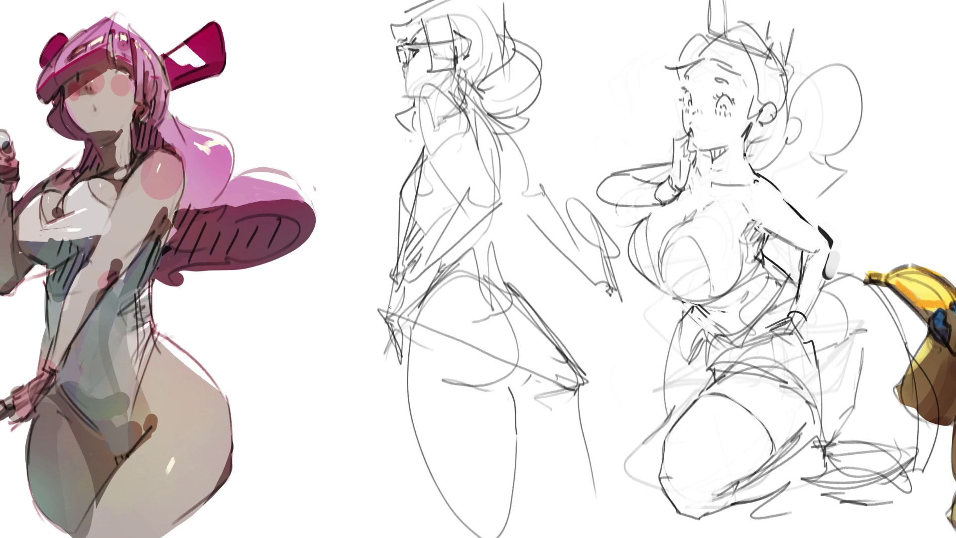
pyautogui.moveTo(396, 311); pyautogui.dragTo(398, 346)
# - Hatch near the hip, refine the shoulder and neck, and add torso and back lines
pyautogui.moveTo(412, 322); pyautogui.dragTo(406, 363)
pyautogui.moveTo(420, 107)
pyautogui.mouseDown()
pyautogui.moveTo(416, 159)
pyautogui.moveTo(438, 96)
pyautogui.moveTo(460, 100)
pyautogui.mouseUp()
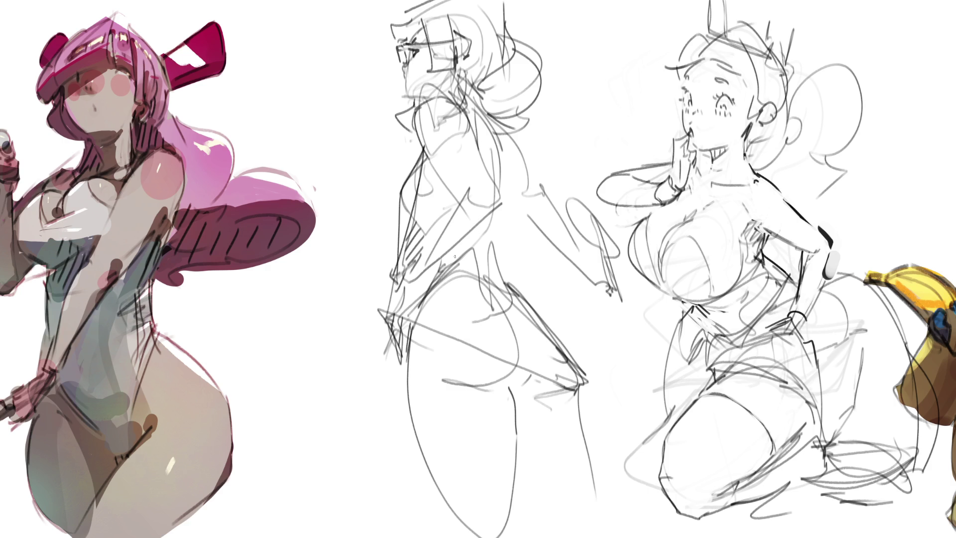
pyautogui.moveTo(398, 261)
pyautogui.mouseDown()
pyautogui.moveTo(387, 299)
pyautogui.moveTo(401, 308)
pyautogui.moveTo(495, 230)
pyautogui.moveTo(521, 300)
pyautogui.mouseUp()
pyautogui.moveTo(487, 238); pyautogui.dragTo(460, 256)
pyautogui.moveTo(504, 214); pyautogui.dragTo(495, 216)
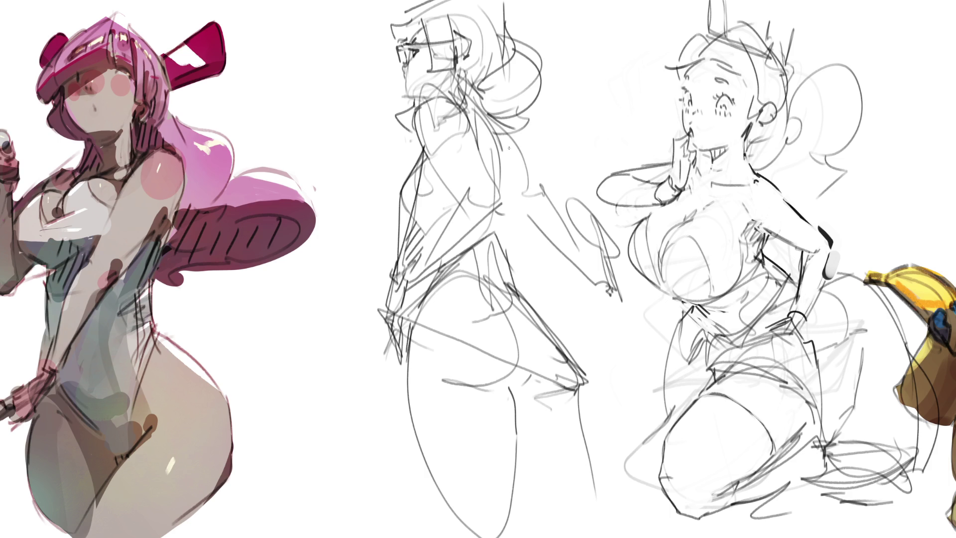
pyautogui.moveTo(507, 145); pyautogui.dragTo(509, 256)
pyautogui.moveTo(520, 140); pyautogui.dragTo(526, 188)
# - Hatch the buttock, thigh and lower leg, then undo the latest hatching strokes
pyautogui.moveTo(467, 385); pyautogui.dragTo(508, 434)
pyautogui.moveTo(499, 376)
pyautogui.mouseDown()
pyautogui.moveTo(520, 432)
pyautogui.moveTo(528, 410)
pyautogui.mouseUp()
pyautogui.moveTo(538, 374); pyautogui.dragTo(543, 385)
pyautogui.moveTo(507, 465); pyautogui.dragTo(539, 529)
pyautogui.moveTo(519, 442); pyautogui.dragTo(556, 517)
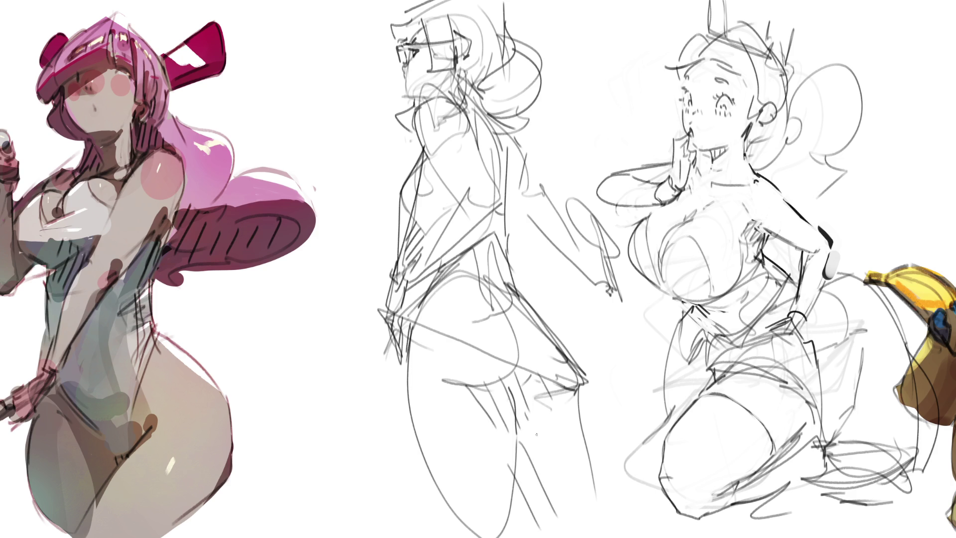
pyautogui.moveTo(527, 411)
pyautogui.mouseDown()
pyautogui.moveTo(572, 507)
pyautogui.moveTo(584, 486)
pyautogui.mouseUp()
pyautogui.moveTo(567, 394); pyautogui.dragTo(591, 446)
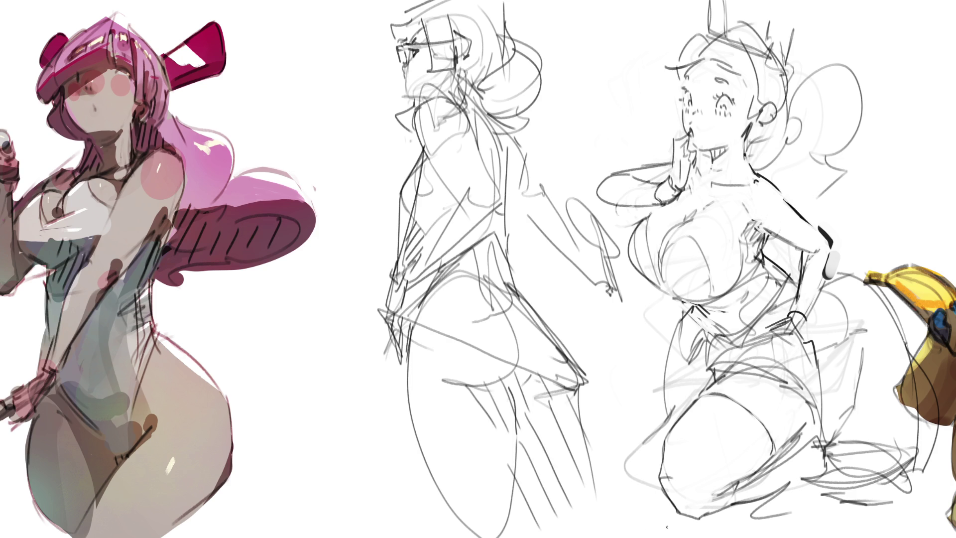
pyautogui.hotkey('ctrl', 'z')
pyautogui.hotkey('ctrl', 'z')
pyautogui.hotkey('ctrl', 'z')
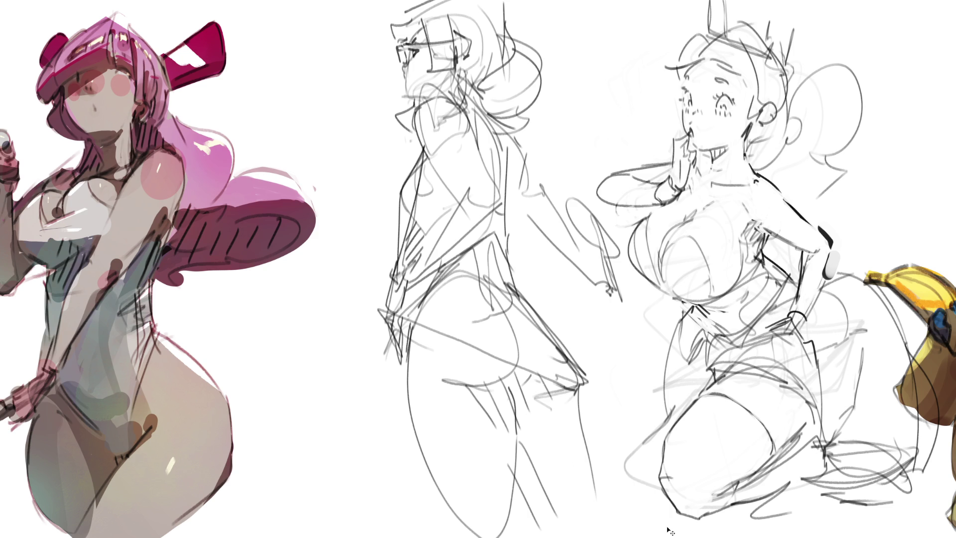
# - Undo two more thigh hatching strokes, redraw torso, back and chest lines, and begin a leg outline
pyautogui.hotkey('ctrl', 'z')
pyautogui.hotkey('ctrl', 'z')
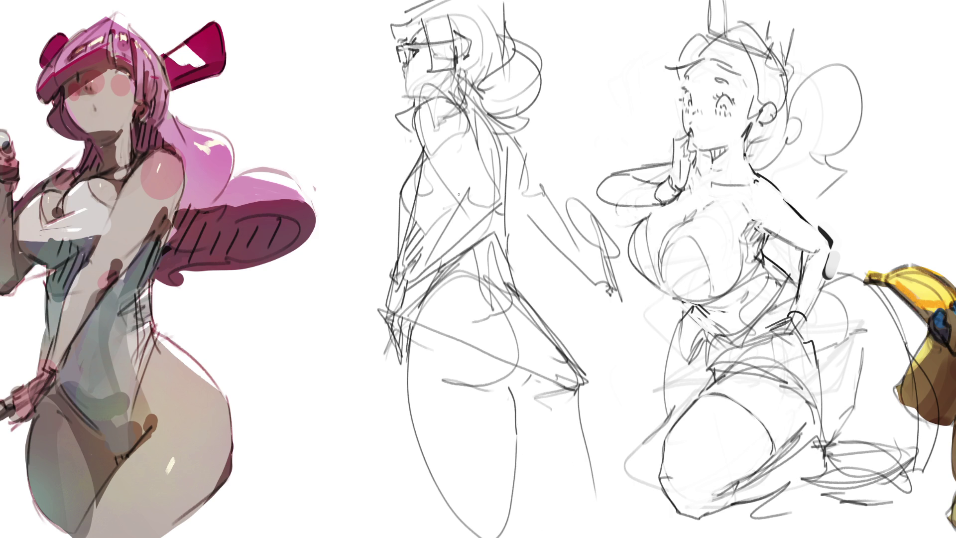
pyautogui.moveTo(458, 194)
pyautogui.mouseDown()
pyautogui.moveTo(409, 280)
pyautogui.moveTo(497, 202)
pyautogui.mouseUp()
pyautogui.moveTo(466, 118); pyautogui.dragTo(500, 207)
pyautogui.moveTo(420, 125)
pyautogui.mouseDown()
pyautogui.moveTo(450, 191)
pyautogui.moveTo(416, 110)
pyautogui.moveTo(462, 107)
pyautogui.mouseUp()
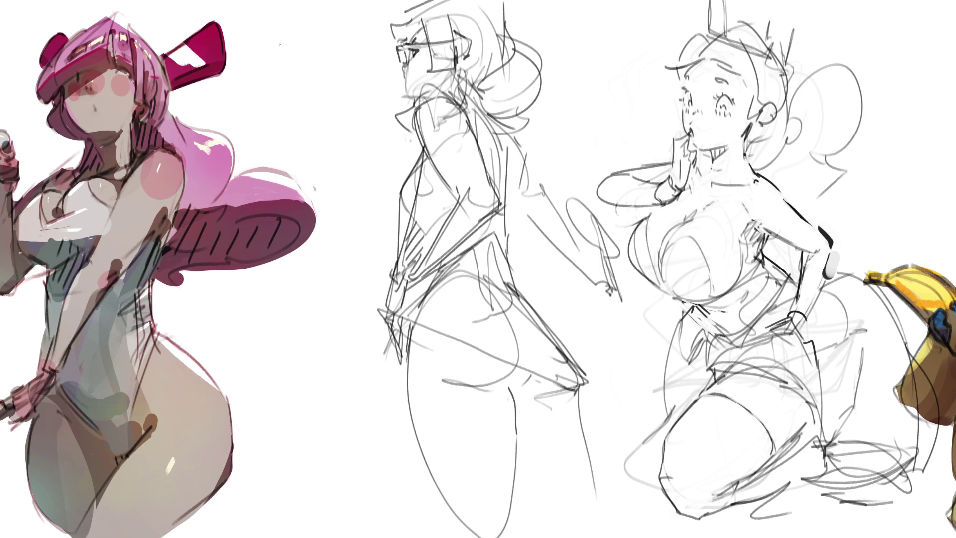
pyautogui.moveTo(298, 50); pyautogui.dragTo(305, 98)
pyautogui.moveTo(295, 67)
pyautogui.mouseDown()
pyautogui.moveTo(334, 22)
pyautogui.moveTo(369, 119)
pyautogui.mouseUp()
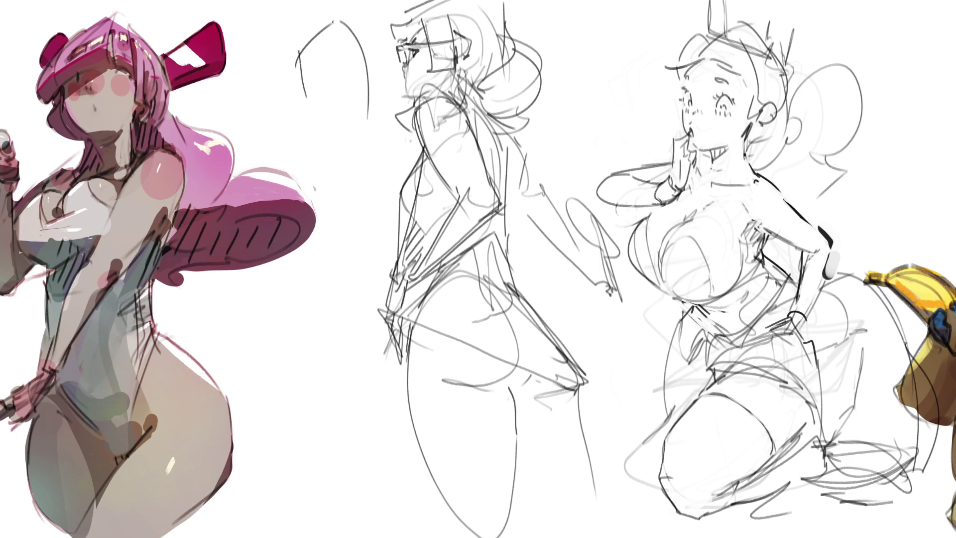
# - Outline a standing leg from thigh through knee and calf down to a heeled shoe
pyautogui.moveTo(299, 57)
pyautogui.mouseDown()
pyautogui.moveTo(332, 179)
pyautogui.moveTo(341, 175)
pyautogui.mouseUp()
pyautogui.moveTo(340, 169); pyautogui.dragTo(356, 174)
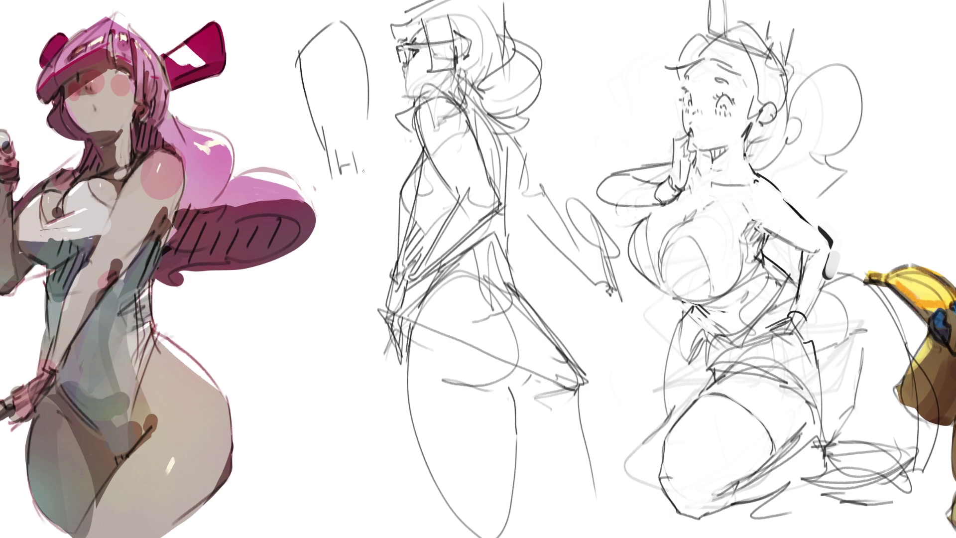
pyautogui.moveTo(366, 107); pyautogui.dragTo(368, 185)
pyautogui.moveTo(359, 128)
pyautogui.mouseDown()
pyautogui.moveTo(371, 173)
pyautogui.moveTo(335, 190)
pyautogui.moveTo(347, 186)
pyautogui.moveTo(356, 281)
pyautogui.mouseUp()
pyautogui.moveTo(369, 181); pyautogui.dragTo(372, 342)
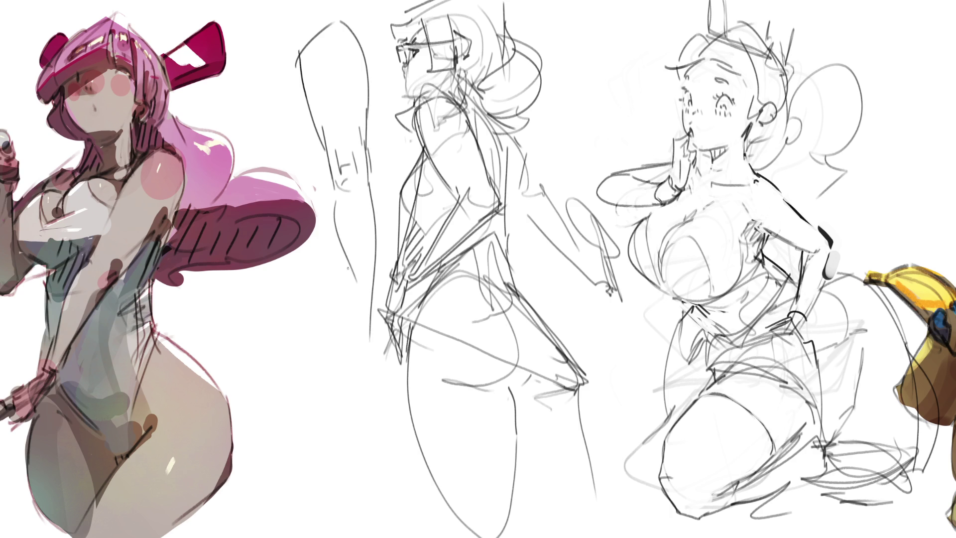
pyautogui.moveTo(349, 265); pyautogui.dragTo(375, 397)
pyautogui.moveTo(379, 323)
pyautogui.mouseDown()
pyautogui.moveTo(371, 363)
pyautogui.moveTo(384, 371)
pyautogui.moveTo(383, 393)
pyautogui.mouseUp()
pyautogui.moveTo(367, 365)
pyautogui.mouseDown()
pyautogui.moveTo(369, 394)
pyautogui.moveTo(386, 393)
pyautogui.mouseUp()
pyautogui.moveTo(370, 393)
pyautogui.mouseDown()
pyautogui.moveTo(373, 413)
pyautogui.moveTo(386, 392)
pyautogui.mouseUp()
pyautogui.moveTo(364, 398)
pyautogui.mouseDown()
pyautogui.moveTo(365, 426)
pyautogui.moveTo(391, 423)
pyautogui.mouseUp()
pyautogui.moveTo(386, 393); pyautogui.dragTo(396, 424)
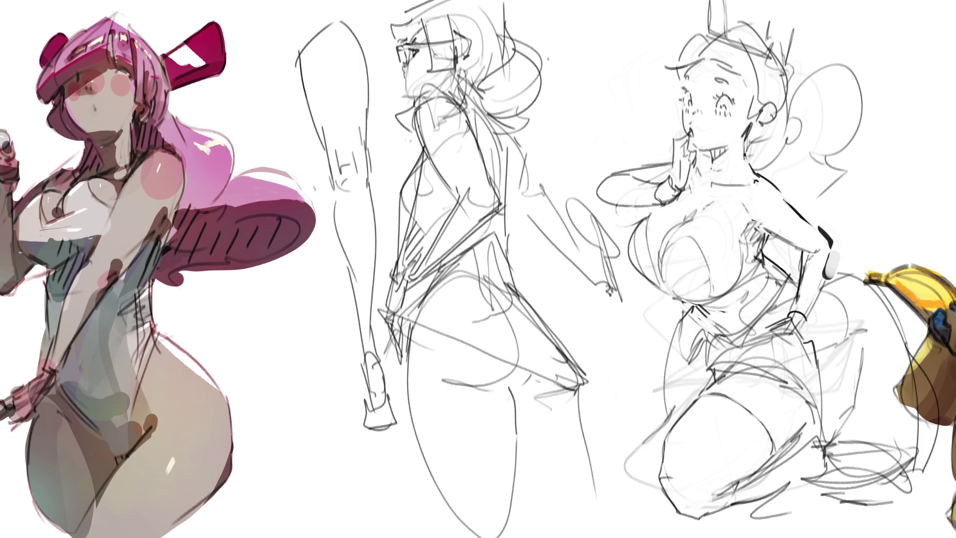
# - Draw three trial lines across the top middle, then undo them
pyautogui.moveTo(552, 21)
pyautogui.mouseDown()
pyautogui.moveTo(558, 121)
pyautogui.moveTo(641, 101)
pyautogui.mouseUp()
pyautogui.moveTo(552, 87); pyautogui.dragTo(665, 76)
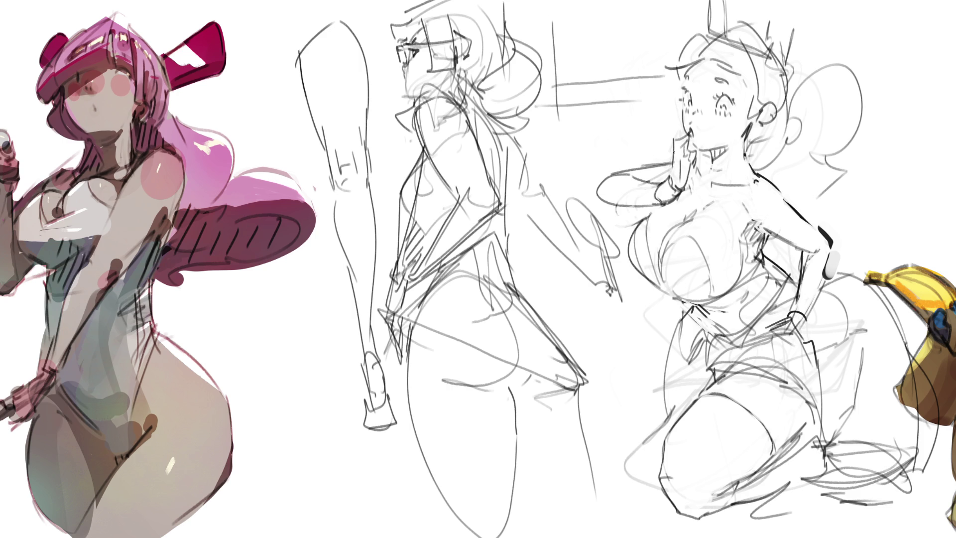
pyautogui.moveTo(563, 102)
pyautogui.mouseDown()
pyautogui.moveTo(657, 74)
pyautogui.moveTo(667, 1)
pyautogui.mouseUp()
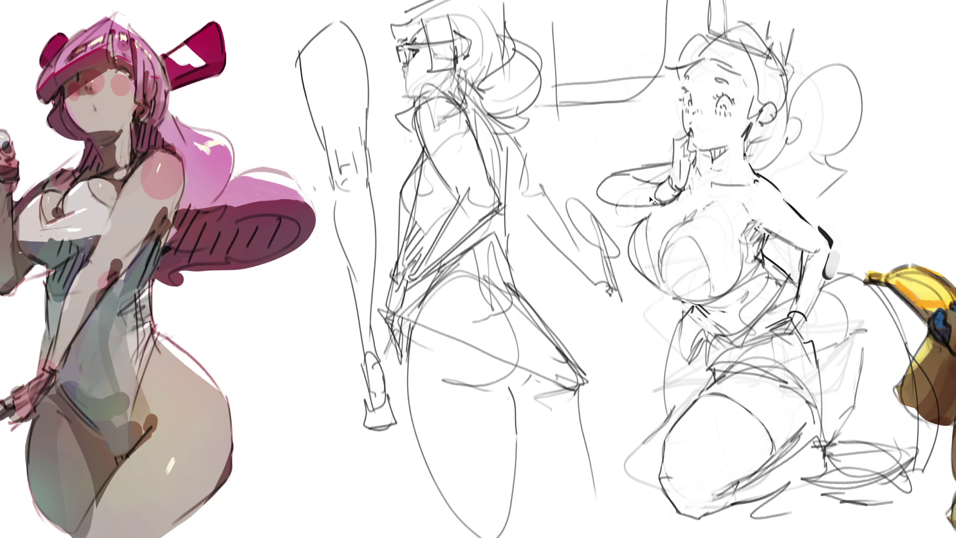
pyautogui.hotkey('ctrl', 'z')
pyautogui.hotkey('ctrl', 'z')
pyautogui.hotkey('ctrl', 'z')
pyautogui.hotkey('ctrl', 'z')
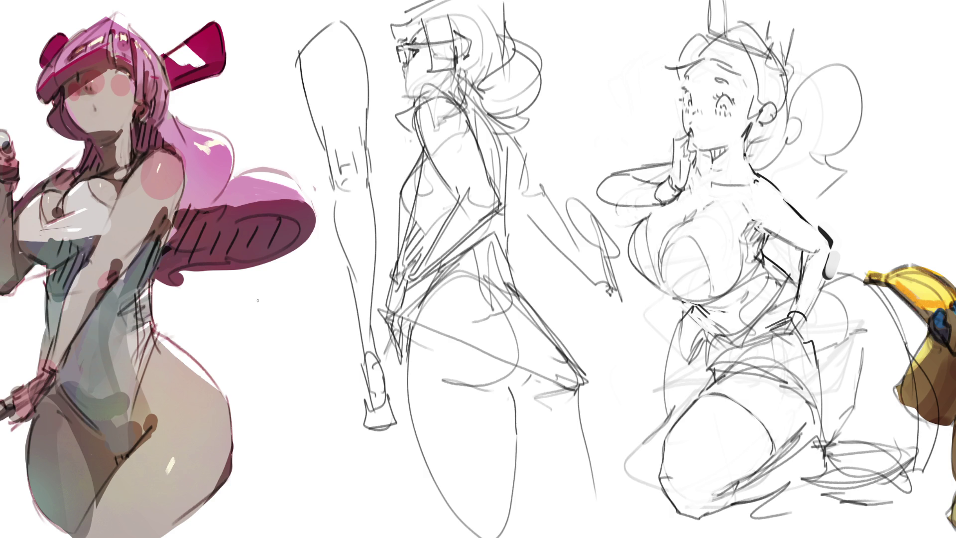
# - Outline a bent leg at lower left with thigh, knee and calf curve
pyautogui.moveTo(244, 314)
pyautogui.mouseDown()
pyautogui.moveTo(249, 291)
pyautogui.moveTo(310, 324)
pyautogui.moveTo(255, 352)
pyautogui.moveTo(271, 387)
pyautogui.moveTo(301, 385)
pyautogui.mouseUp()
pyautogui.moveTo(305, 320)
pyautogui.mouseDown()
pyautogui.moveTo(313, 399)
pyautogui.moveTo(286, 411)
pyautogui.mouseUp()
pyautogui.moveTo(283, 420)
pyautogui.mouseDown()
pyautogui.moveTo(292, 405)
pyautogui.moveTo(349, 472)
pyautogui.moveTo(353, 512)
pyautogui.moveTo(334, 505)
pyautogui.moveTo(373, 537)
pyautogui.mouseUp()
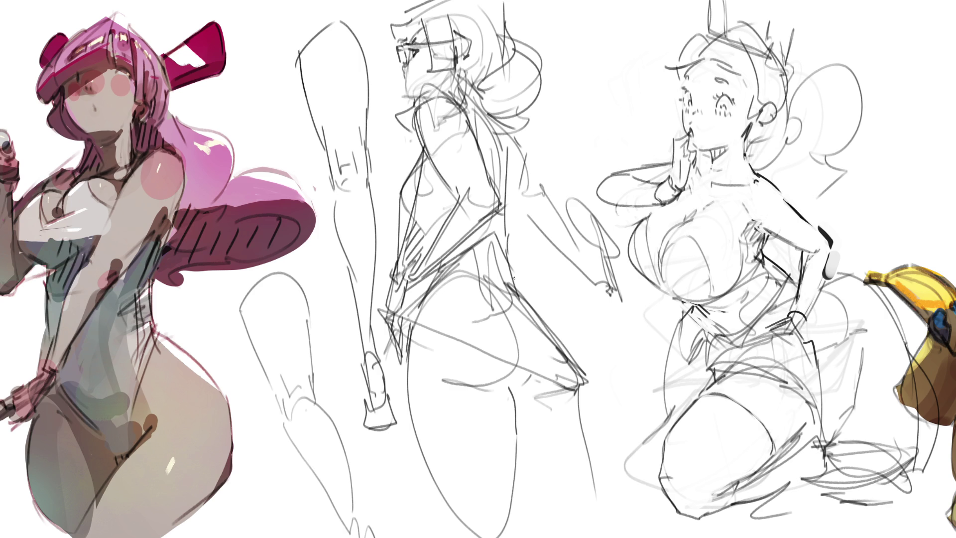
# - Rotate the middle sketch layer slightly clockwise with free transform (Ctrl+T) and apply
pyautogui.hotkey('ctrl', 't')
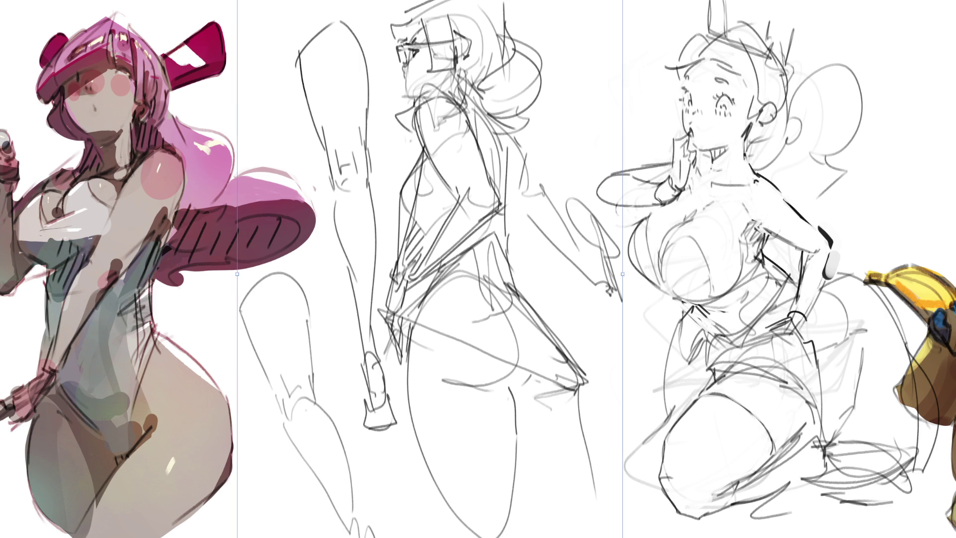
pyautogui.moveTo(637, 5); pyautogui.dragTo(671, 12)
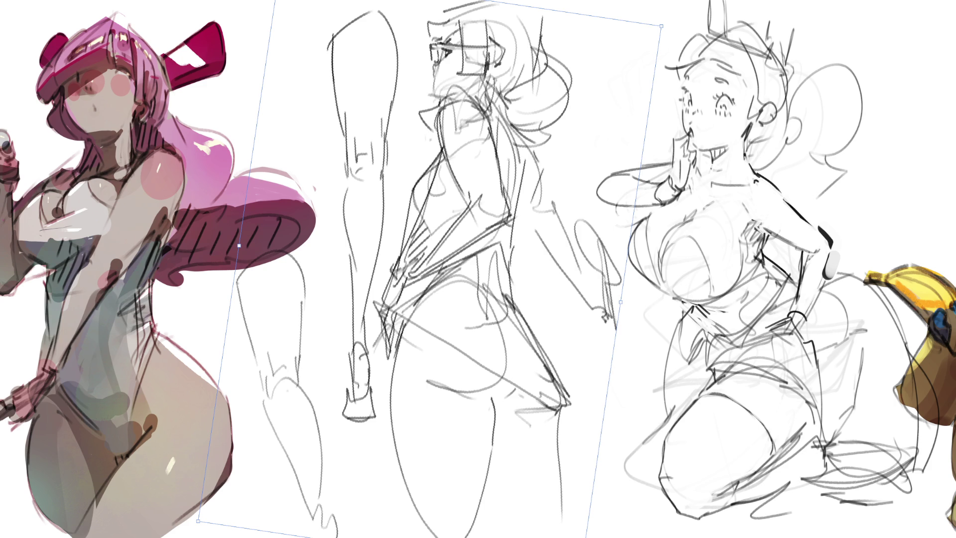
pyautogui.press('Return')
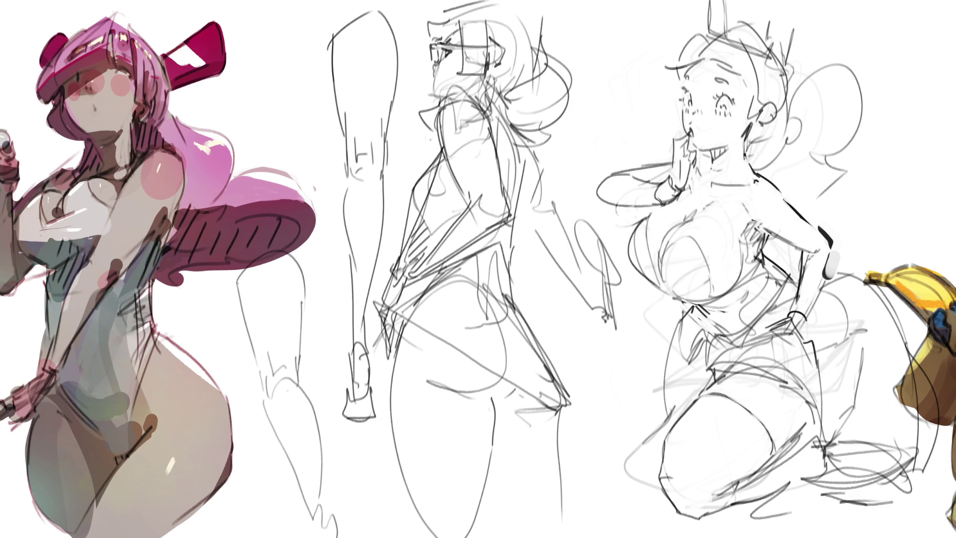
# - Draw the standing figure's arm down to the hand, then a clenched fist with wrist by the kneeling figure's head
pyautogui.moveTo(527, 140)
pyautogui.mouseDown()
pyautogui.moveTo(557, 219)
pyautogui.moveTo(532, 218)
pyautogui.moveTo(590, 313)
pyautogui.mouseUp()
pyautogui.moveTo(555, 215)
pyautogui.mouseDown()
pyautogui.moveTo(592, 299)
pyautogui.moveTo(613, 302)
pyautogui.moveTo(602, 328)
pyautogui.moveTo(615, 325)
pyautogui.mouseUp()
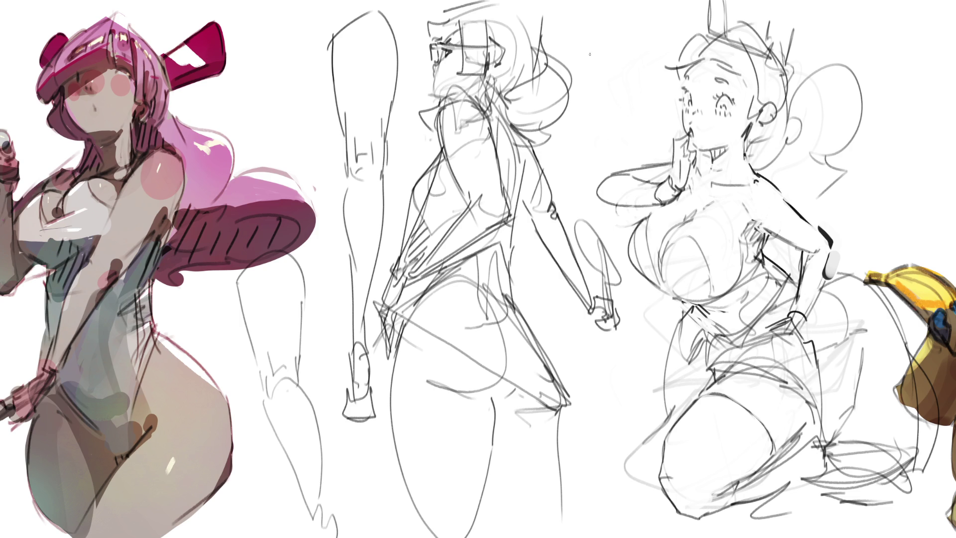
pyautogui.moveTo(590, 54)
pyautogui.mouseDown()
pyautogui.moveTo(596, 48)
pyautogui.moveTo(601, 62)
pyautogui.moveTo(595, 50)
pyautogui.moveTo(607, 24)
pyautogui.moveTo(628, 52)
pyautogui.mouseUp()
pyautogui.moveTo(616, 55)
pyautogui.mouseDown()
pyautogui.moveTo(608, 61)
pyautogui.moveTo(619, 73)
pyautogui.moveTo(629, 59)
pyautogui.mouseUp()
pyautogui.moveTo(635, 46)
pyautogui.mouseDown()
pyautogui.moveTo(634, 70)
pyautogui.moveTo(611, 83)
pyautogui.moveTo(622, 91)
pyautogui.mouseUp()
pyautogui.moveTo(617, 90)
pyautogui.mouseDown()
pyautogui.moveTo(631, 99)
pyautogui.moveTo(610, 165)
pyautogui.moveTo(644, 166)
pyautogui.mouseUp()
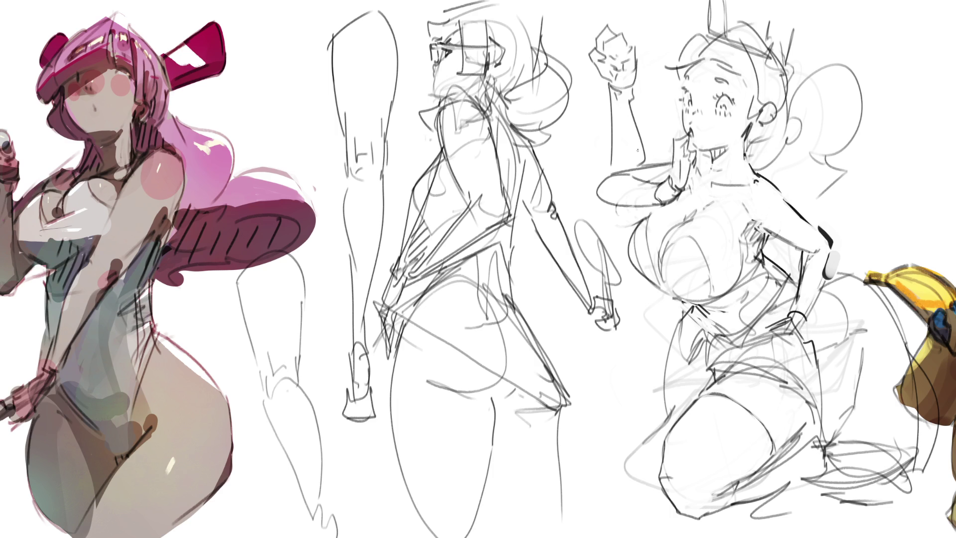
# - Pencil a small clenched fist with its forearm beneath it, above the leg studies at top left
pyautogui.moveTo(258, 80)
pyautogui.mouseDown()
pyautogui.moveTo(277, 69)
pyautogui.moveTo(278, 91)
pyautogui.moveTo(292, 86)
pyautogui.moveTo(296, 102)
pyautogui.mouseUp()
pyautogui.moveTo(257, 76)
pyautogui.mouseDown()
pyautogui.moveTo(276, 100)
pyautogui.moveTo(253, 92)
pyautogui.moveTo(264, 108)
pyautogui.moveTo(299, 98)
pyautogui.moveTo(286, 108)
pyautogui.moveTo(303, 135)
pyautogui.moveTo(328, 143)
pyautogui.mouseUp()
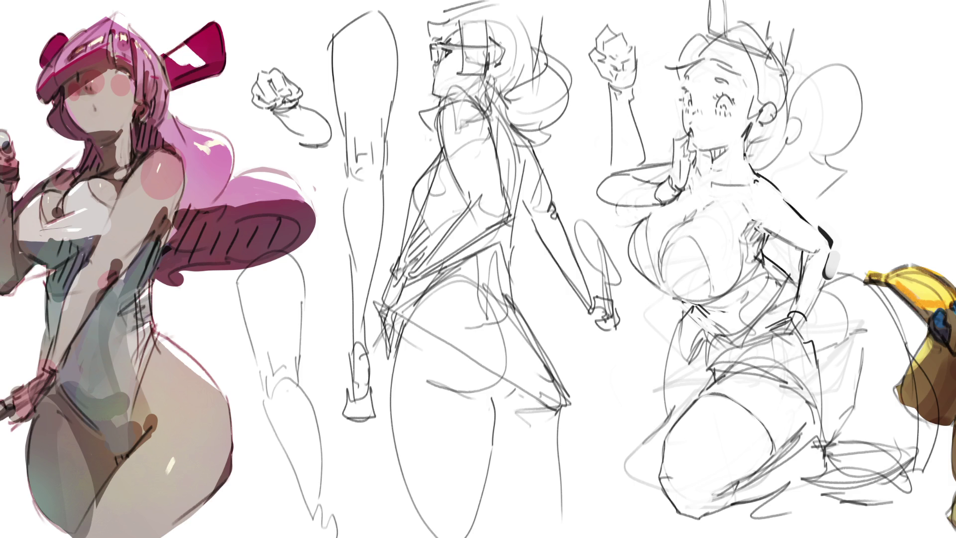
# - Add pencil strokes to the standing figure's face, head, hair and collar, undoing a misplaced side line
pyautogui.moveTo(489, 46)
pyautogui.mouseDown()
pyautogui.moveTo(496, 61)
pyautogui.moveTo(494, 49)
pyautogui.mouseUp()
pyautogui.moveTo(446, 15)
pyautogui.mouseDown()
pyautogui.moveTo(460, 11)
pyautogui.moveTo(457, 31)
pyautogui.mouseUp()
pyautogui.moveTo(537, 7); pyautogui.dragTo(547, 57)
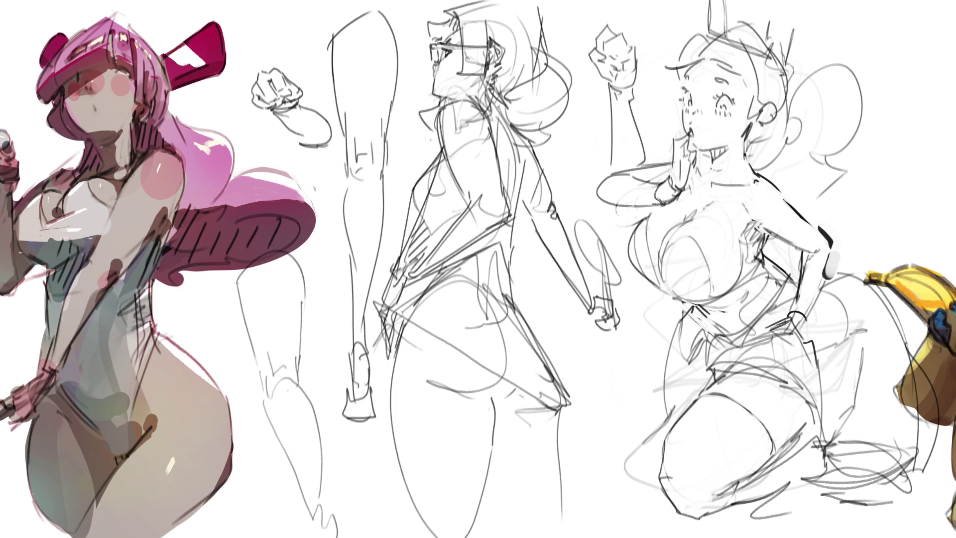
pyautogui.moveTo(480, 102); pyautogui.dragTo(510, 119)
pyautogui.moveTo(526, 170); pyautogui.dragTo(524, 212)
pyautogui.hotkey('ctrl', 'z')
# - Redraw the standing figure's side line cleanly and add a line on its lower leg
pyautogui.moveTo(528, 164); pyautogui.dragTo(526, 201)
pyautogui.moveTo(482, 490); pyautogui.dragTo(492, 533)
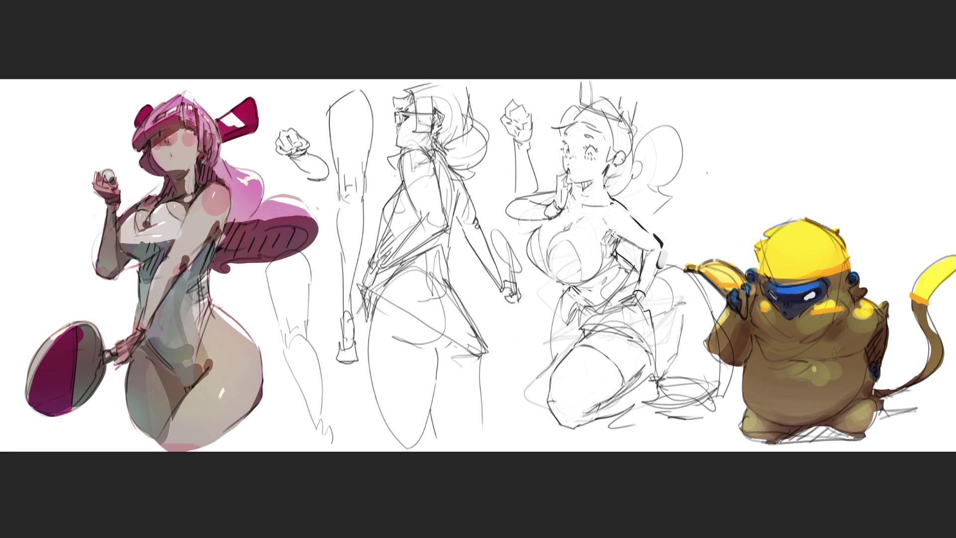
# - Sketch the upper-right arm study, ending in a raised hand with an outlined thumb
pyautogui.moveTo(698, 180)
pyautogui.mouseDown()
pyautogui.moveTo(721, 164)
pyautogui.moveTo(717, 198)
pyautogui.moveTo(738, 188)
pyautogui.moveTo(732, 221)
pyautogui.mouseUp()
pyautogui.moveTo(753, 185); pyautogui.dragTo(730, 226)
pyautogui.moveTo(734, 157)
pyautogui.mouseDown()
pyautogui.moveTo(809, 117)
pyautogui.moveTo(776, 163)
pyautogui.moveTo(819, 133)
pyautogui.moveTo(806, 129)
pyautogui.moveTo(821, 127)
pyautogui.mouseUp()
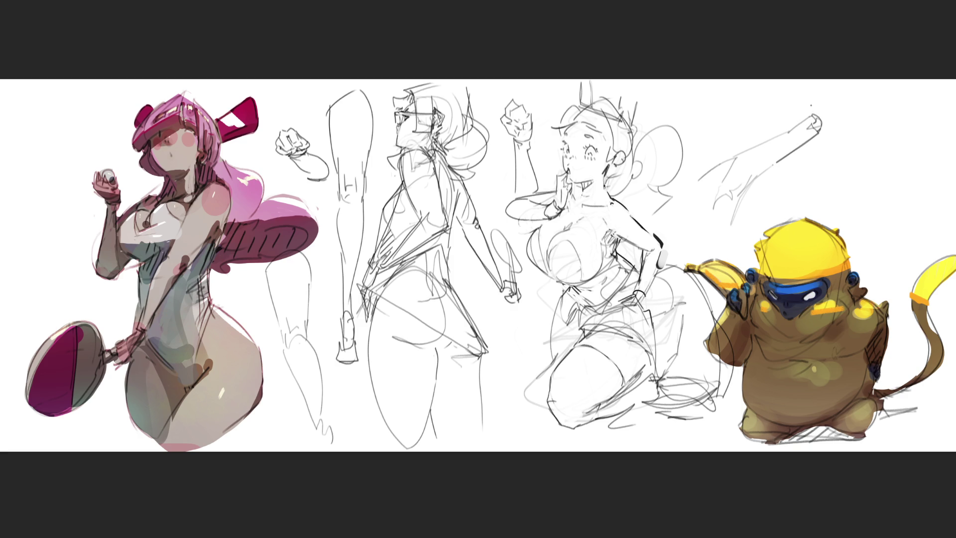
pyautogui.moveTo(789, 88)
pyautogui.mouseDown()
pyautogui.moveTo(780, 103)
pyautogui.moveTo(794, 126)
pyautogui.moveTo(819, 115)
pyautogui.moveTo(819, 128)
pyautogui.mouseUp()
pyautogui.moveTo(787, 85)
pyautogui.mouseDown()
pyautogui.moveTo(754, 99)
pyautogui.moveTo(776, 100)
pyautogui.mouseUp()
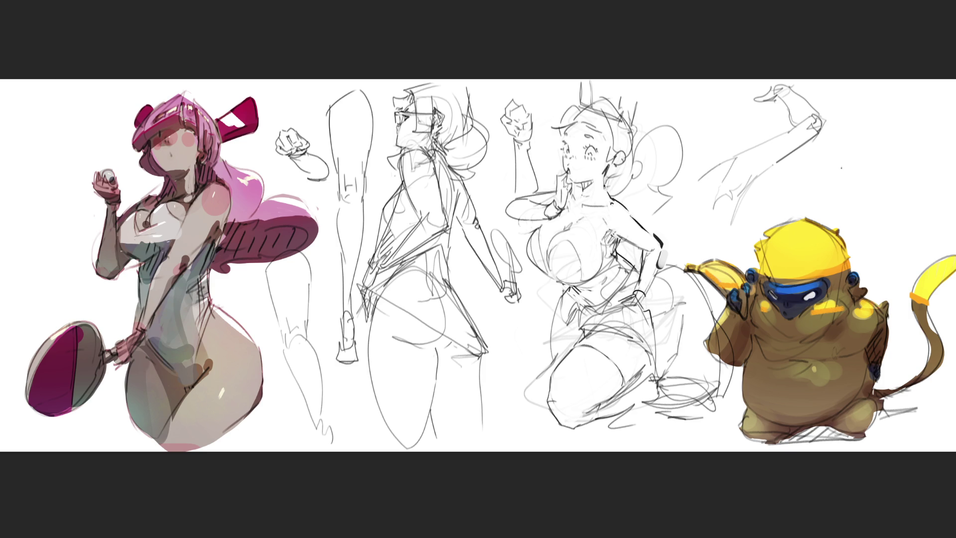
# - Rough in a clenched fist with curled fingers to the right of the arm study
pyautogui.moveTo(835, 149); pyautogui.dragTo(834, 160)
pyautogui.moveTo(835, 147)
pyautogui.mouseDown()
pyautogui.moveTo(859, 146)
pyautogui.moveTo(890, 187)
pyautogui.mouseUp()
pyautogui.moveTo(841, 165)
pyautogui.mouseDown()
pyautogui.moveTo(890, 199)
pyautogui.moveTo(900, 172)
pyautogui.mouseUp()
pyautogui.moveTo(834, 143)
pyautogui.mouseDown()
pyautogui.moveTo(904, 150)
pyautogui.moveTo(917, 138)
pyautogui.mouseUp()
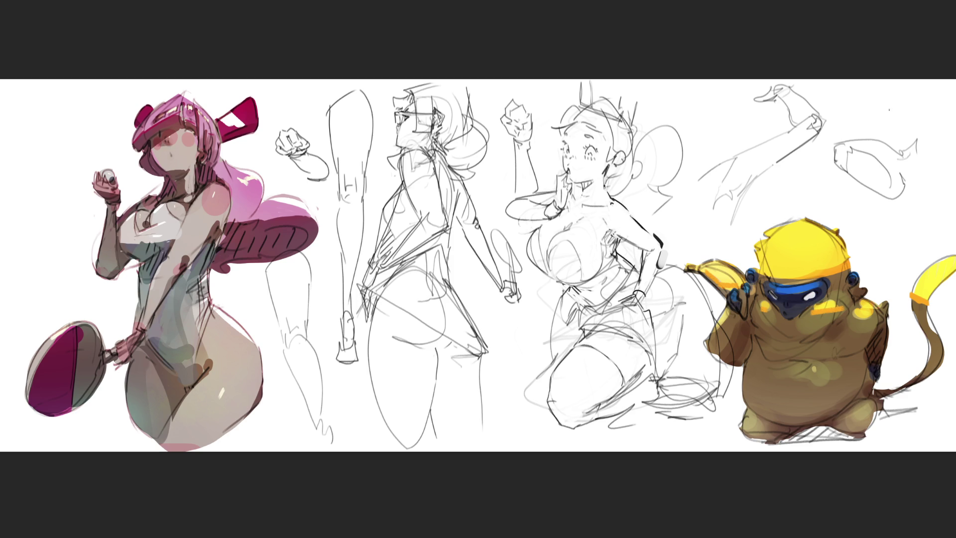
pyautogui.moveTo(857, 104)
pyautogui.mouseDown()
pyautogui.moveTo(866, 89)
pyautogui.moveTo(909, 117)
pyautogui.moveTo(872, 130)
pyautogui.moveTo(924, 122)
pyautogui.moveTo(915, 130)
pyautogui.mouseUp()
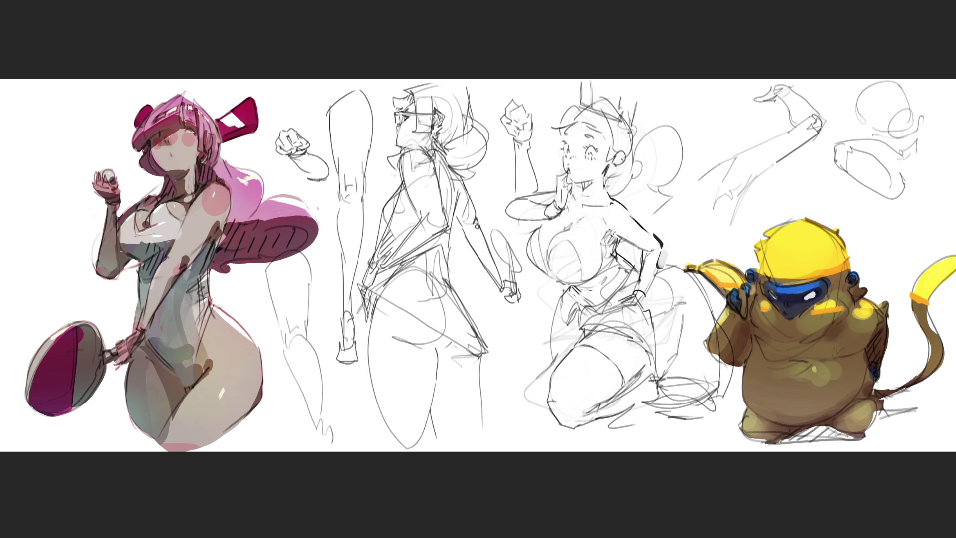